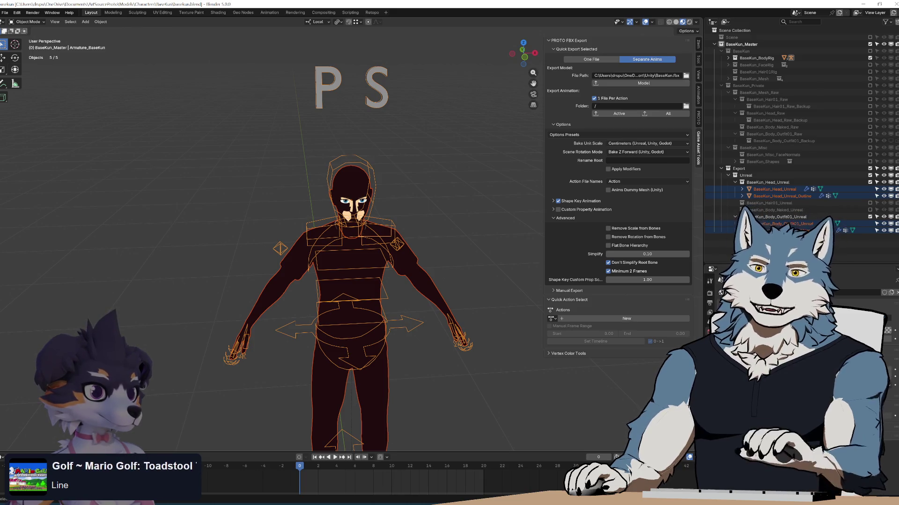
Hide the head mesh, the body outfit and both of their outlines, leaving only the BaseKun armature visible.
left_click_drag(883, 189, 883, 230)
middle_click_drag(419, 269, 426, 220)
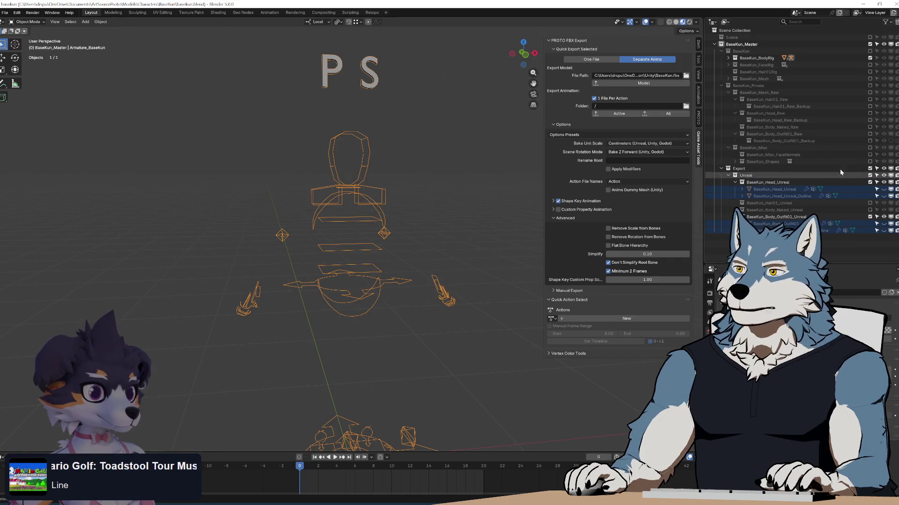
Show the head and body outfit meshes again with their outlines hidden, revealing the textured face and clothes.
left_click(889, 192)
left_click(888, 227)
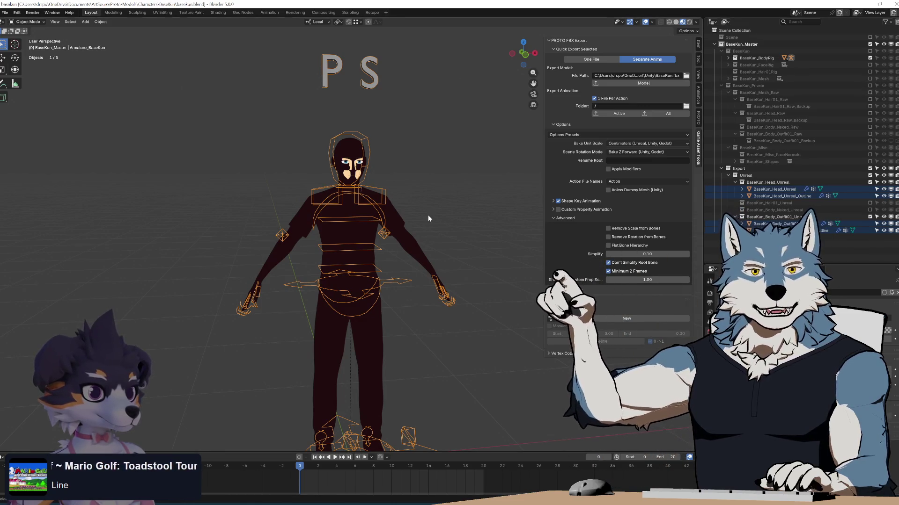
left_click(883, 196)
left_click(884, 231)
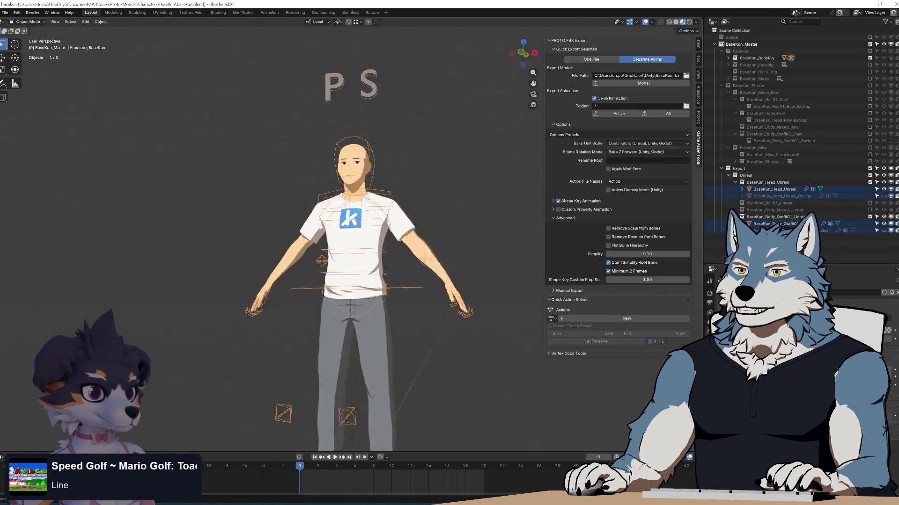
left_click(883, 231)
left_click(884, 231)
left_click(883, 231)
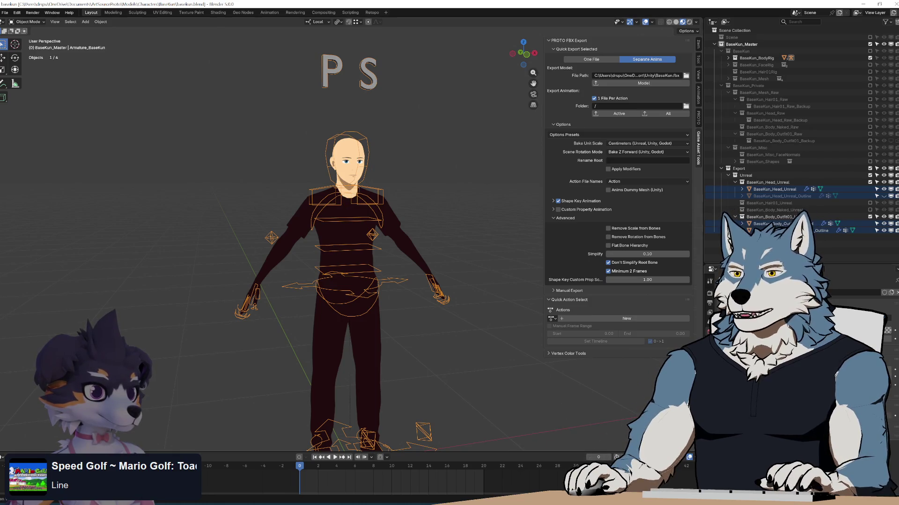
left_click(884, 231)
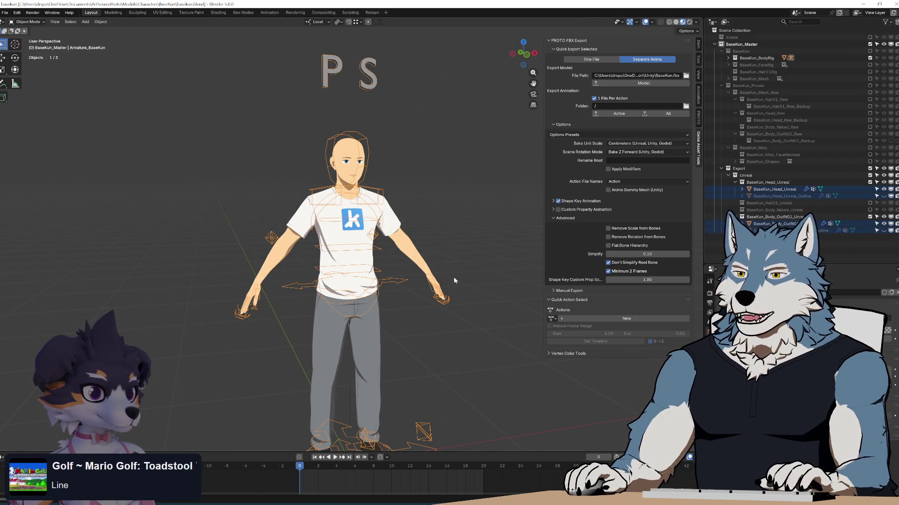
middle_click_drag(454, 277, 453, 220)
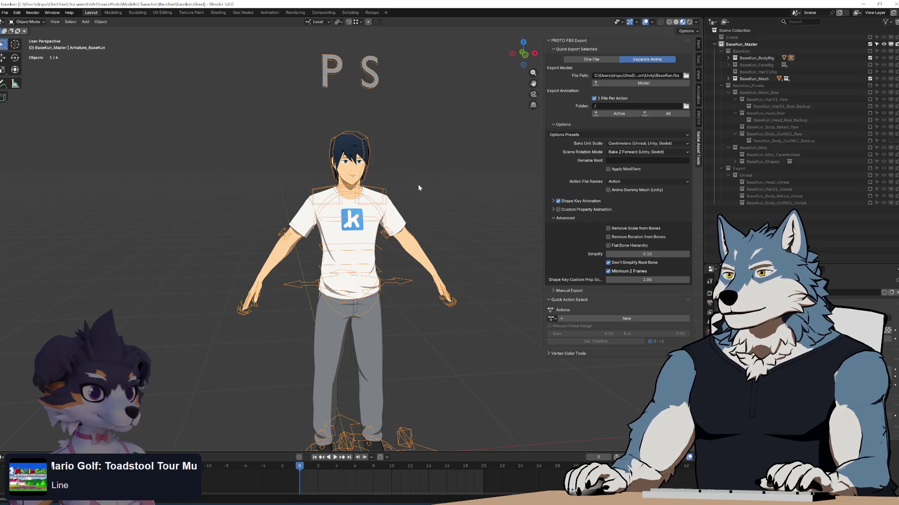
mouse_move(477, 155)
middle_mouse_down()
mouse_move(422, 208)
mouse_move(449, 203)
mouse_move(408, 216)
mouse_move(687, 212)
mouse_move(527, 200)
middle_mouse_up()
middle_click_drag(410, 183, 429, 183)
scroll(429, 182, "down", 2)
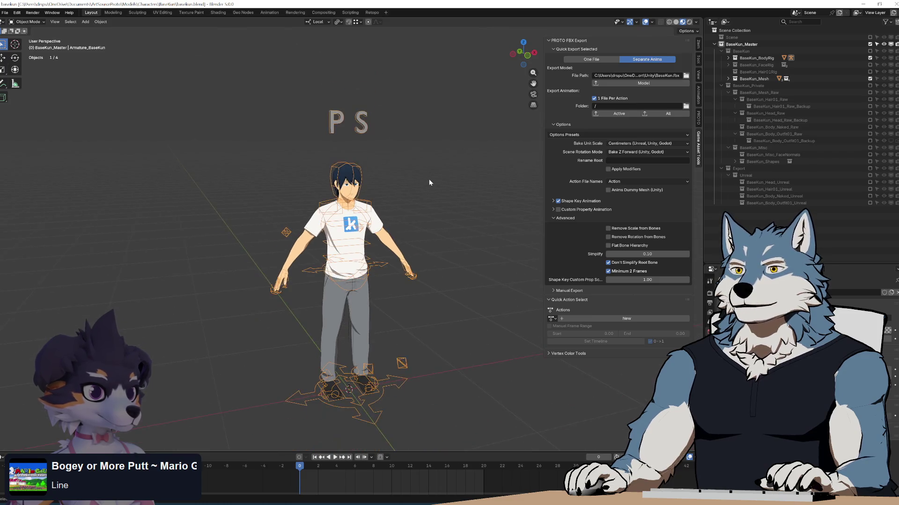
scroll(427, 176, "up", 1)
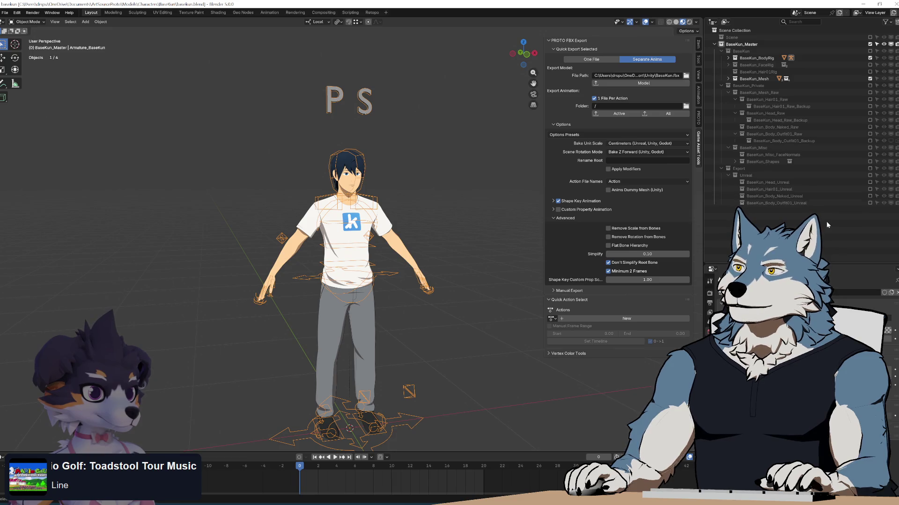
left_click(727, 79, "shift")
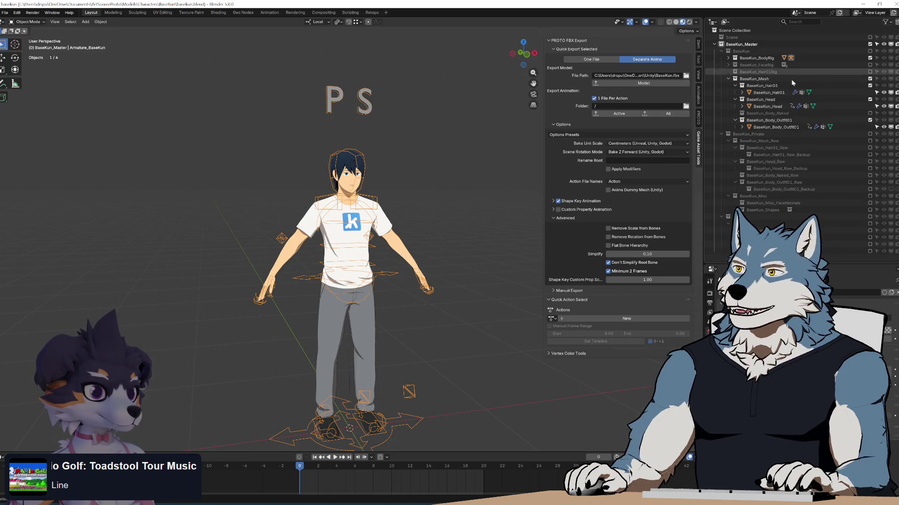
left_click(768, 106)
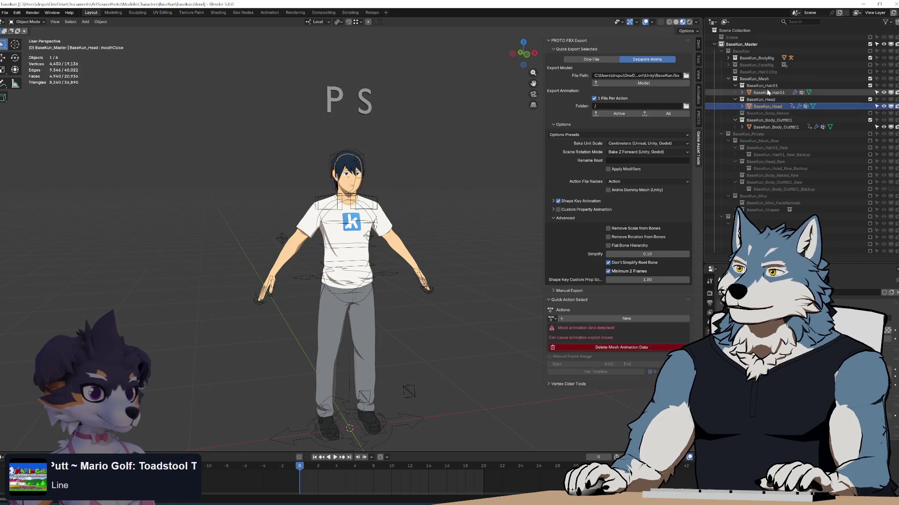
left_click(767, 92)
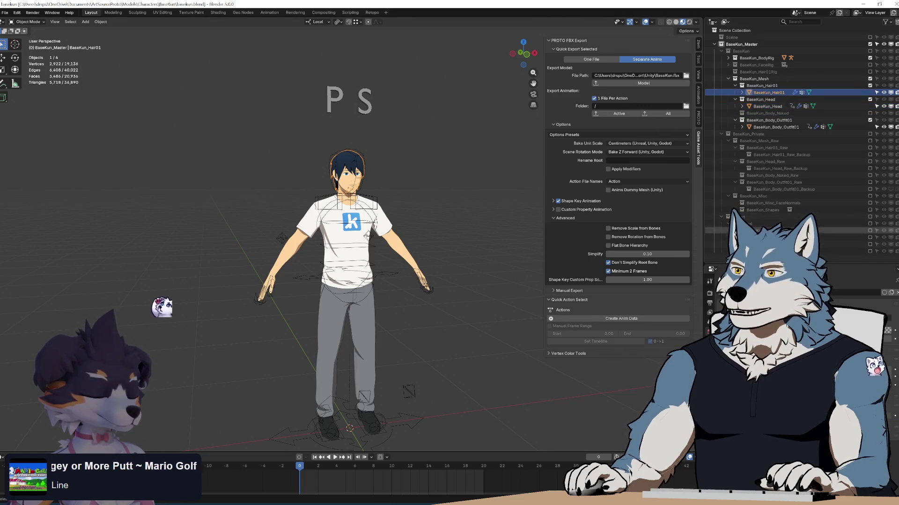
left_click(727, 78)
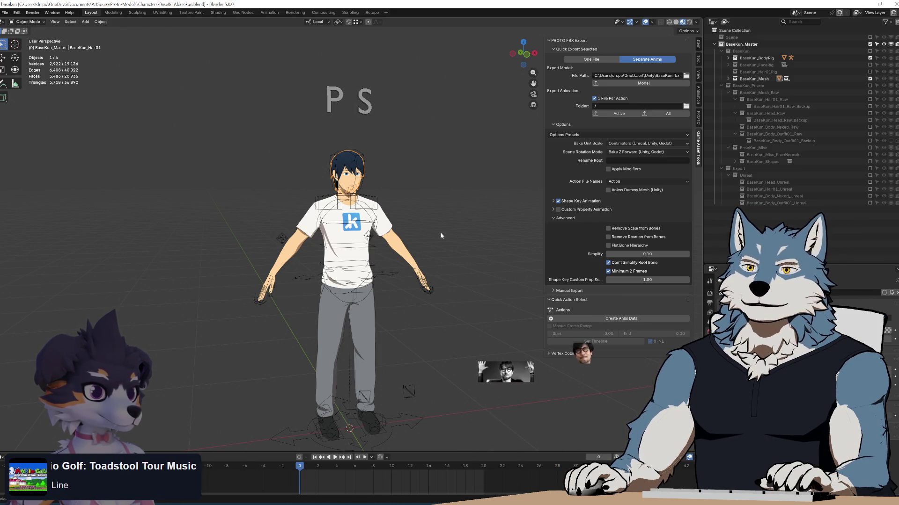
mouse_move(440, 235)
middle_mouse_down()
mouse_move(457, 223)
mouse_move(543, 234)
mouse_move(429, 225)
mouse_move(532, 223)
mouse_move(447, 220)
mouse_move(434, 198)
mouse_move(311, 196)
mouse_move(501, 190)
mouse_move(416, 191)
mouse_move(464, 193)
mouse_move(448, 198)
middle_mouse_up()
left_click(448, 217)
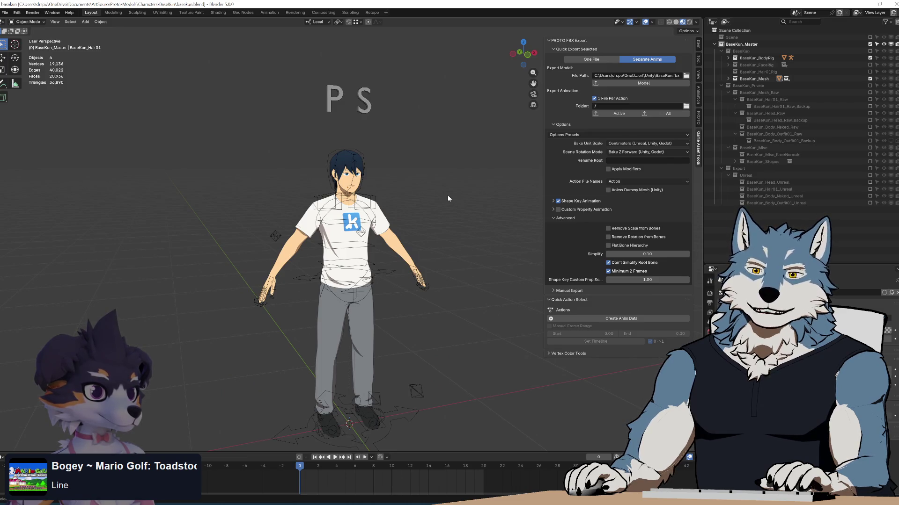